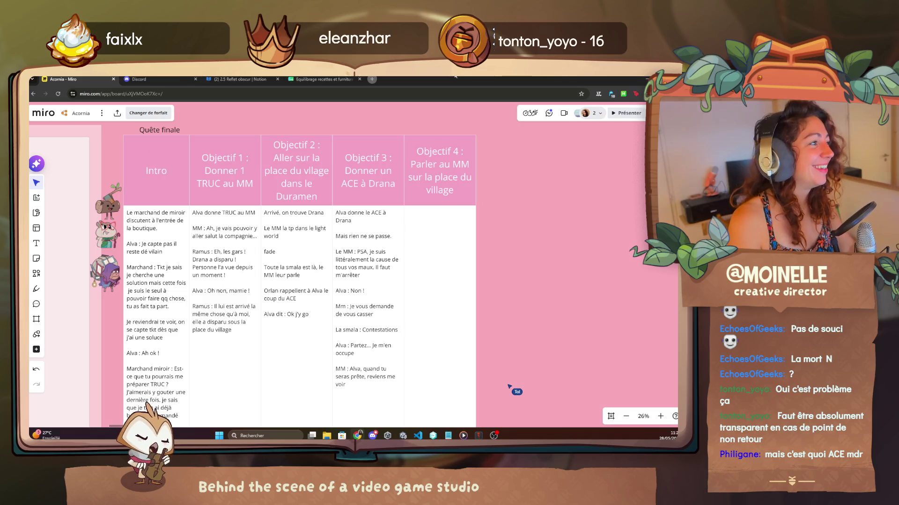
Step: Search Google for 'jus carotte' in a new browser tab
{"action": "left_click", "coordinate": [372, 80]}
{"action": "type", "text": "jus carotte"}
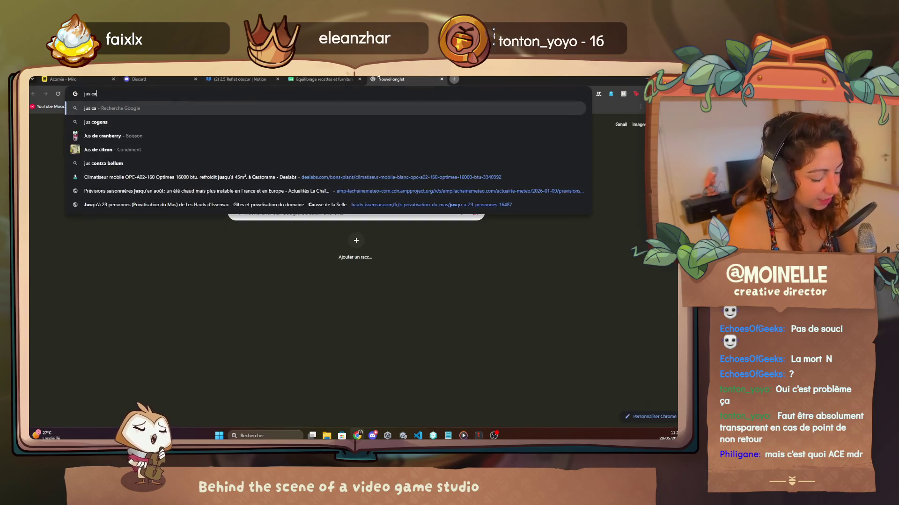
{"action": "key", "text": "Return"}
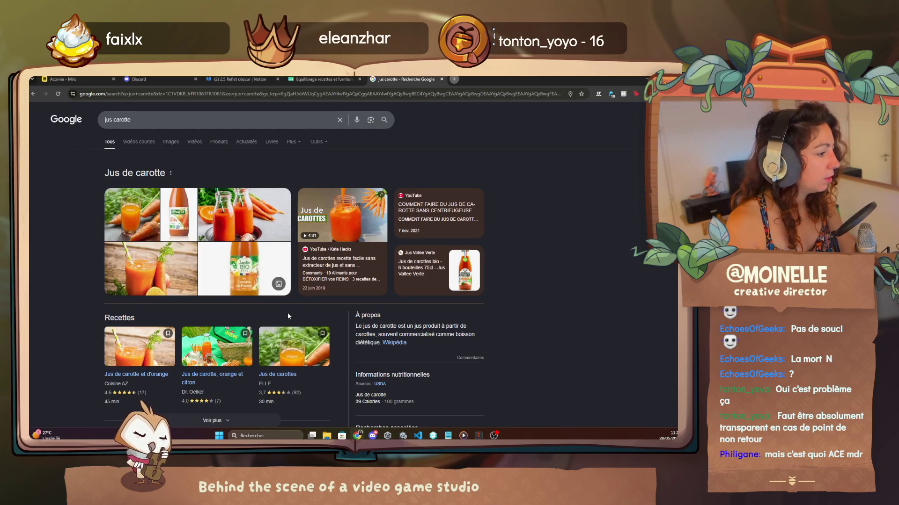
{"action": "scroll", "coordinate": [180, 354], "scroll_direction": "down", "scroll_amount": 2}
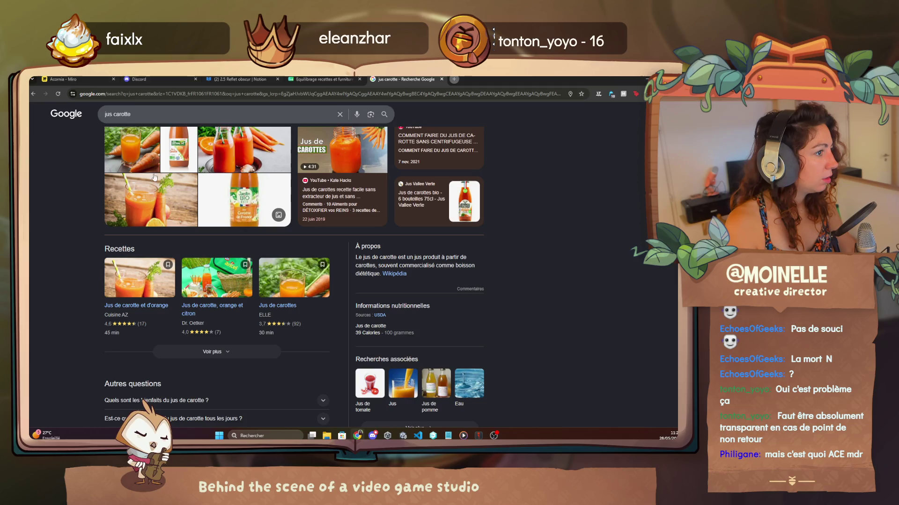
Step: Search 'jus ace', view its image results and preview the Pago ACE bottle, then return to Miro
{"action": "left_click_drag", "start_coordinate": [134, 114], "coordinate": [81, 107]}
{"action": "type", "text": "jus ace"}
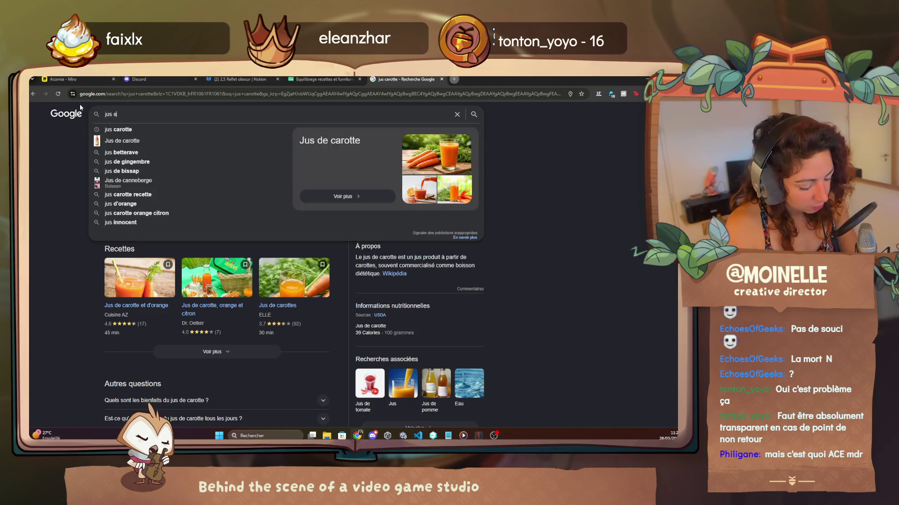
{"action": "key", "text": "Return"}
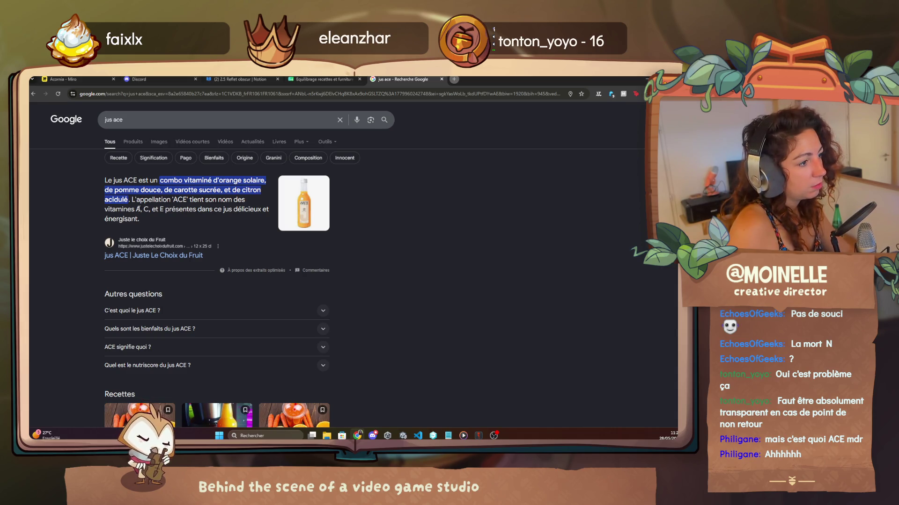
{"action": "left_click_drag", "start_coordinate": [136, 209], "coordinate": [164, 210]}
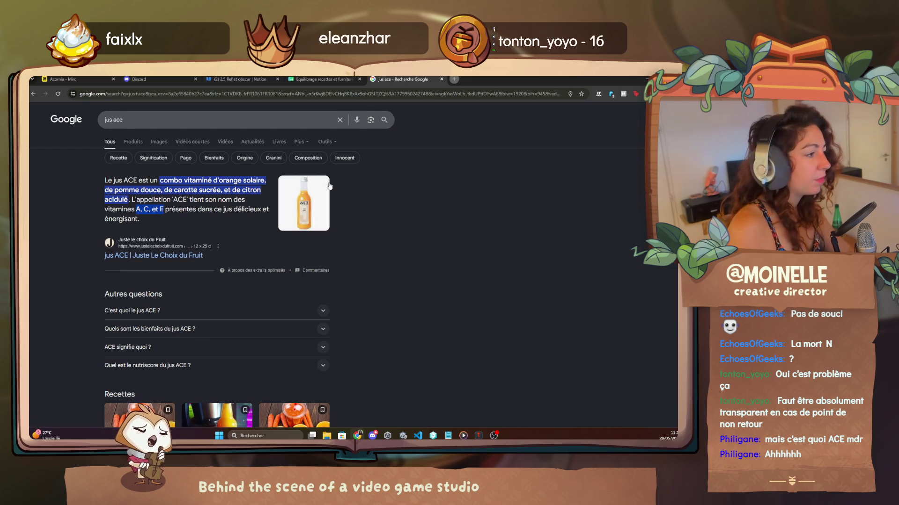
{"action": "left_click", "coordinate": [153, 142]}
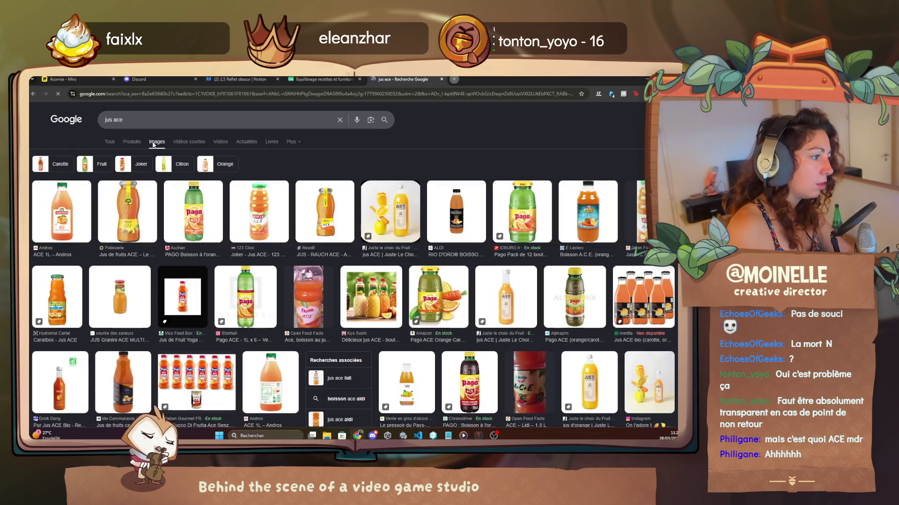
{"action": "left_click", "coordinate": [196, 224]}
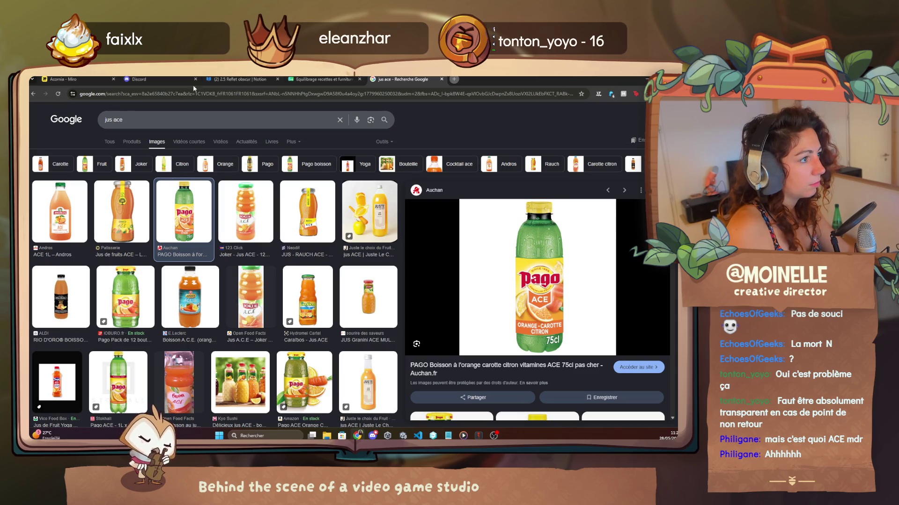
{"action": "left_click", "coordinate": [61, 81]}
{"action": "scroll", "coordinate": [175, 274], "scroll_direction": "right", "scroll_amount": 10}
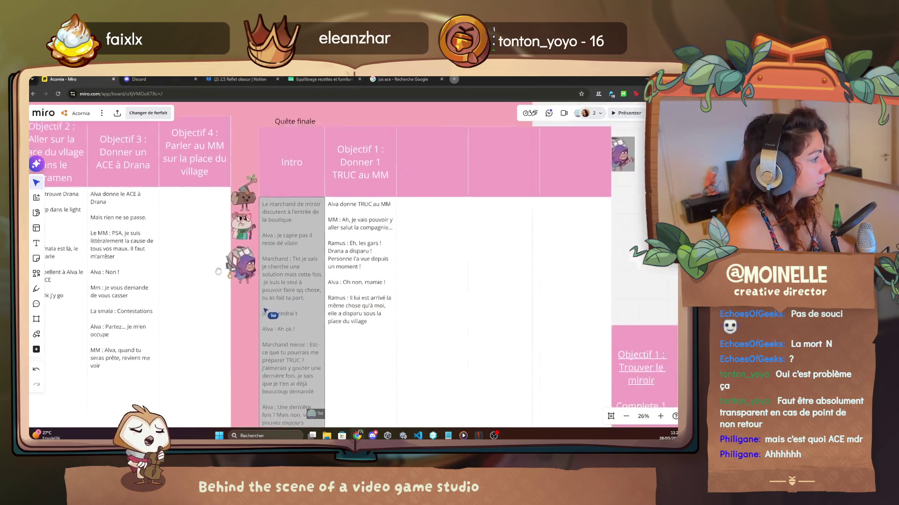
Step: Add the line 'Drana a dépop sur la place', drop Alva's extra 'oh', and begin 'Je vais check'
{"action": "scroll", "coordinate": [175, 274], "scroll_direction": "down", "scroll_amount": 4}
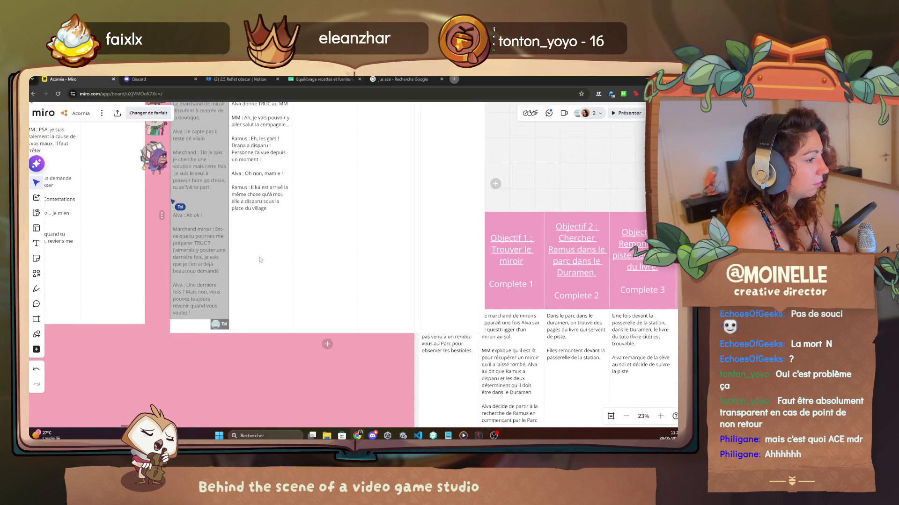
{"action": "type", "text": "Ramus :Drana"}
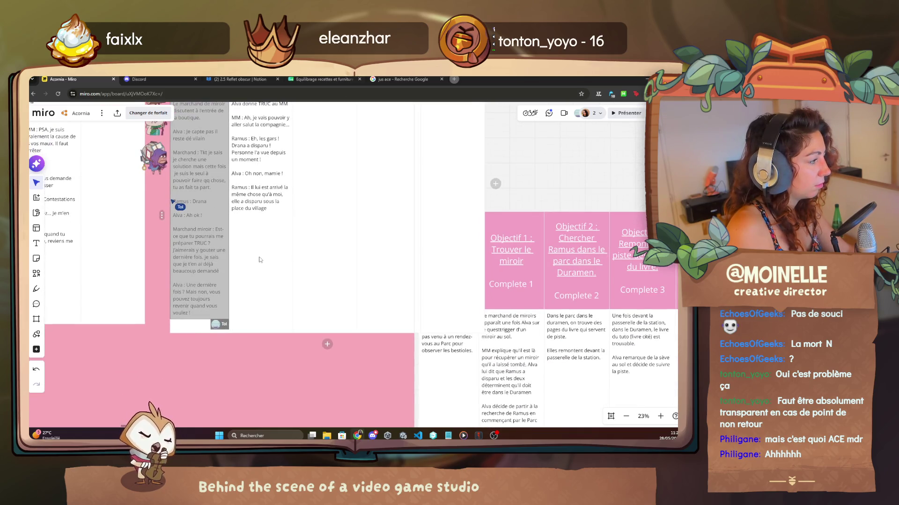
{"action": "type", "text": " e"}
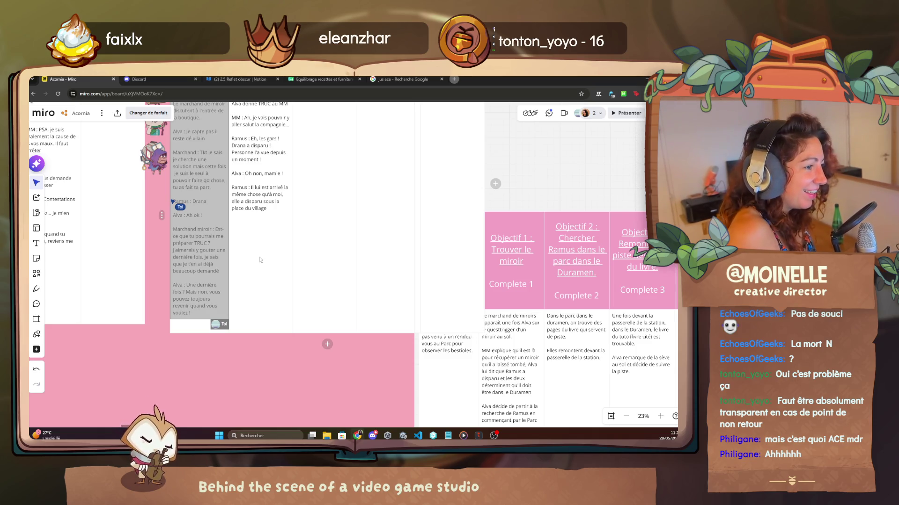
{"action": "key", "text": "BackSpace"}
{"action": "type", "text": "a disp s"}
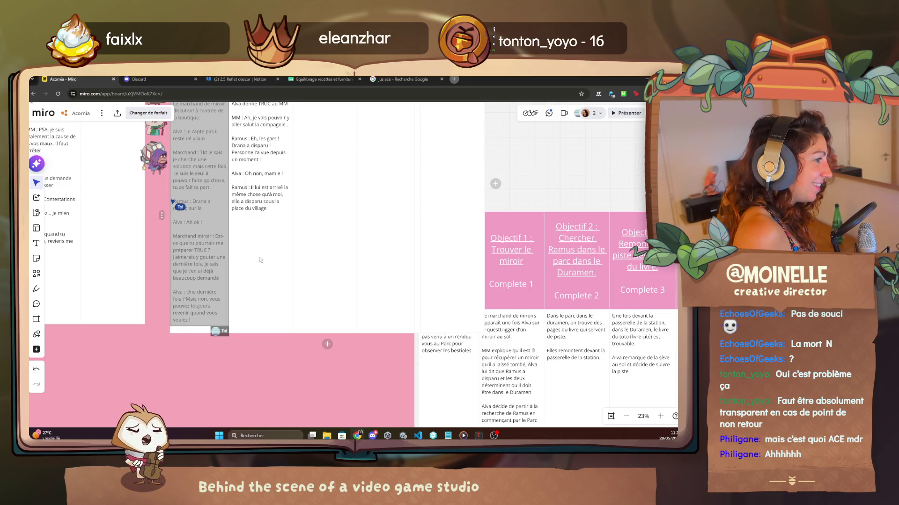
{"action": "type", "text": "ur la place"}
{"action": "key", "text": "BackSpace"}
{"action": "key", "text": "BackSpace"}
{"action": "key", "text": "BackSpace"}
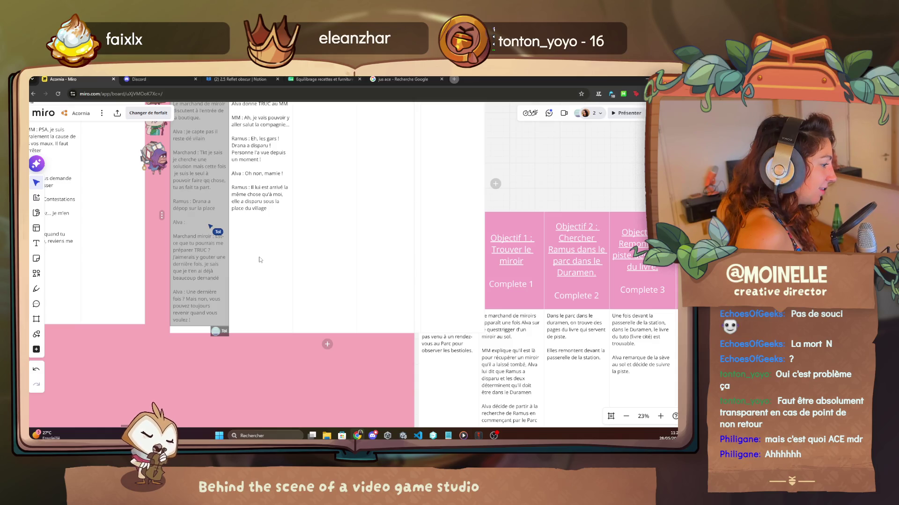
{"action": "type", "text": "Je vais check"}
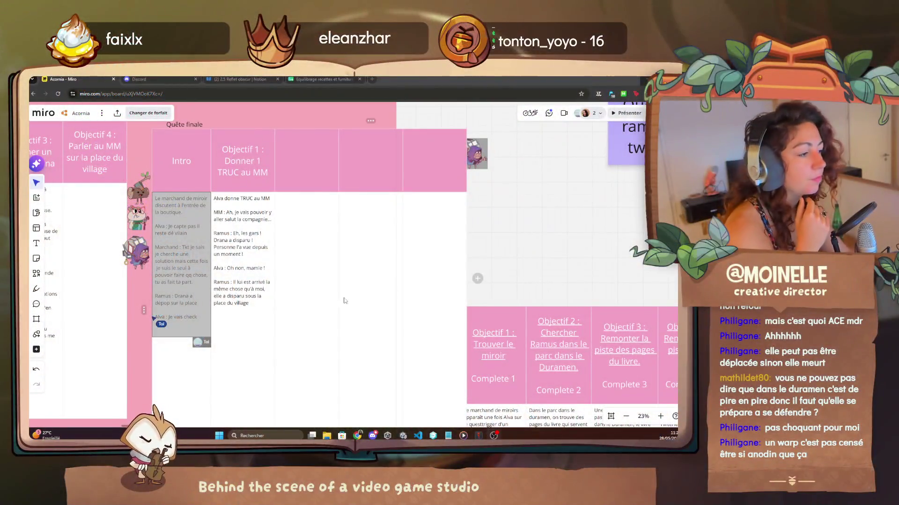
{"action": "scroll", "coordinate": [344, 300], "scroll_direction": "up", "scroll_amount": 3}
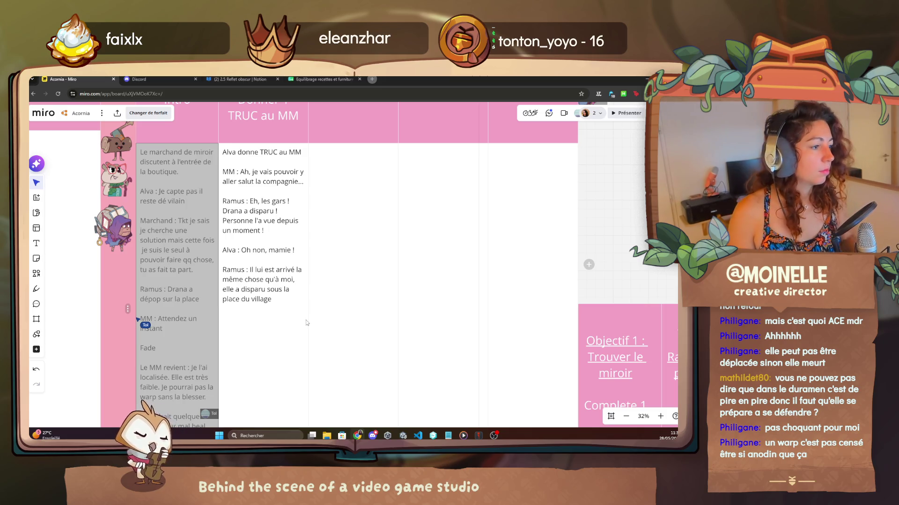
Step: Finish the MM line with 'essayer.' and add a line saying reaching it won't be easy
{"action": "scroll", "coordinate": [277, 287], "scroll_direction": "down", "scroll_amount": 1}
{"action": "scroll", "coordinate": [277, 288], "scroll_direction": "down", "scroll_amount": 1}
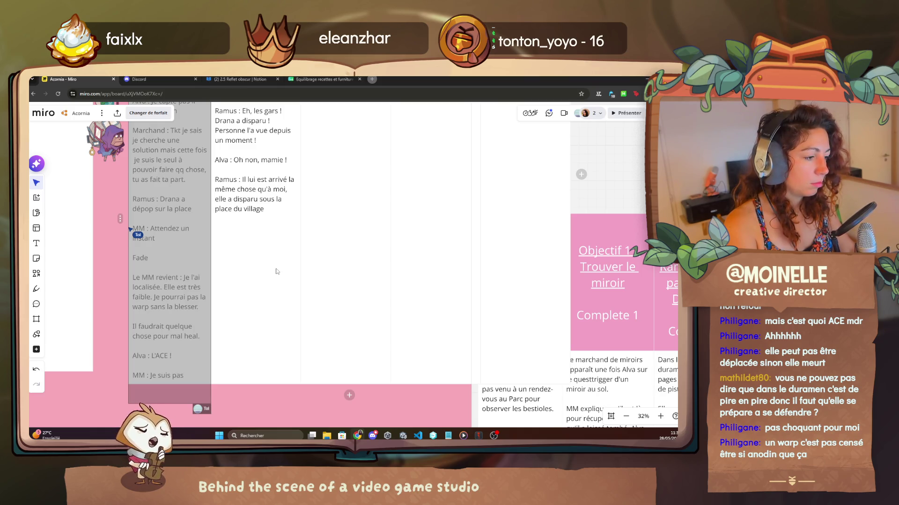
{"action": "type", "text": " sur que ça va marcher mais"}
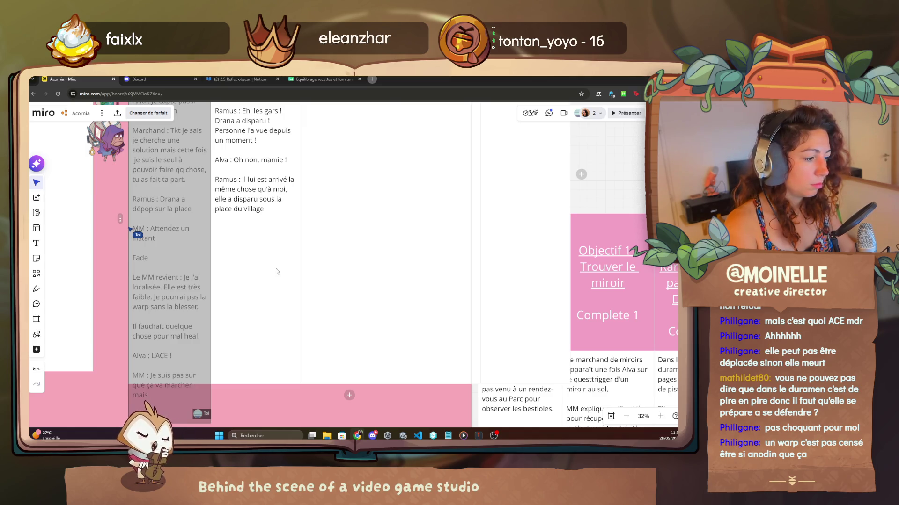
{"action": "type", "text": "t essaye"}
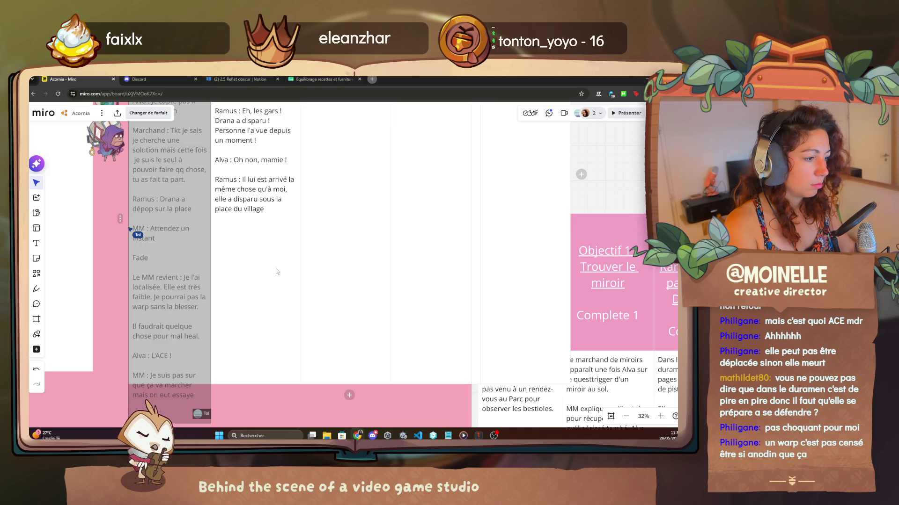
{"action": "type", "text": "r."}
{"action": "key", "text": "Return"}
{"action": "type", "text": "L'a"}
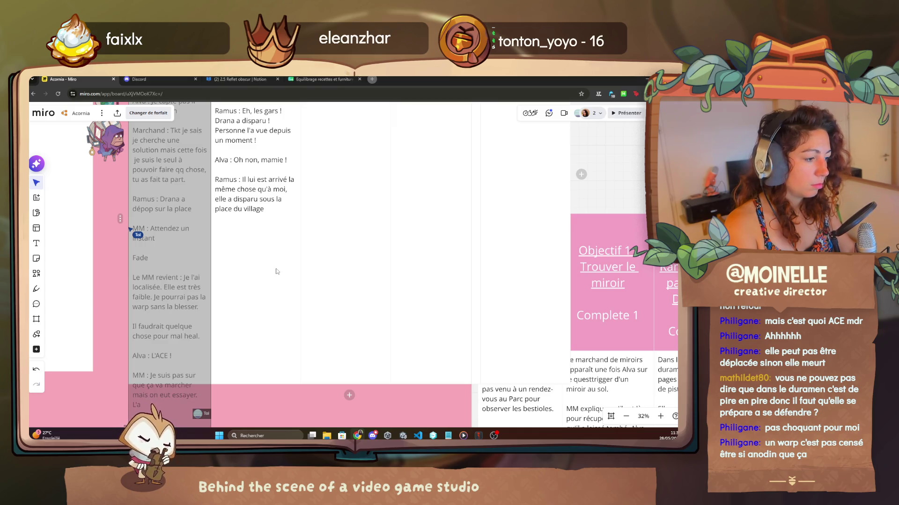
{"action": "type", "text": "tteindre va"}
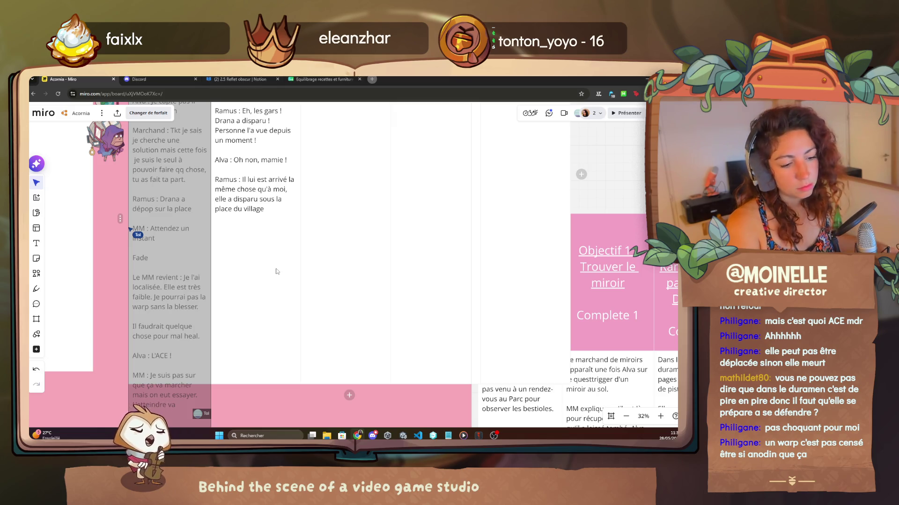
{"action": "type", "text": " pas être"}
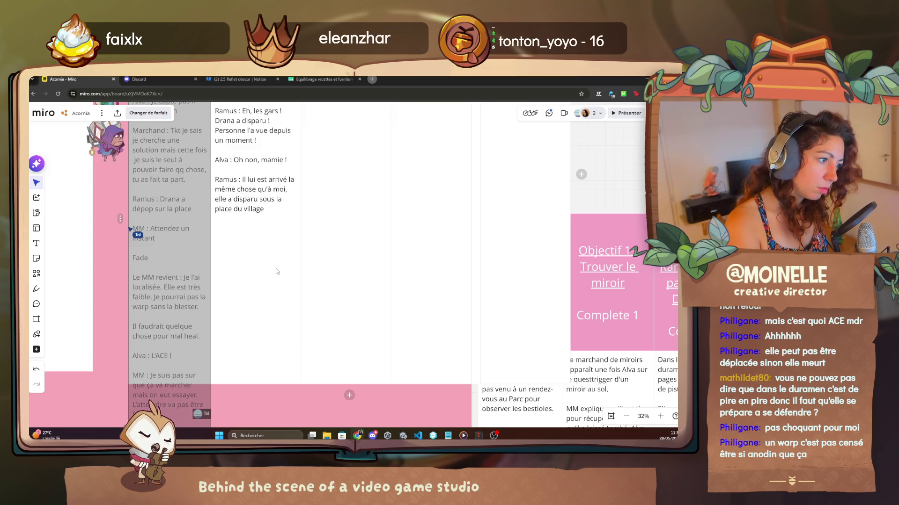
{"action": "type", "text": " facile"}
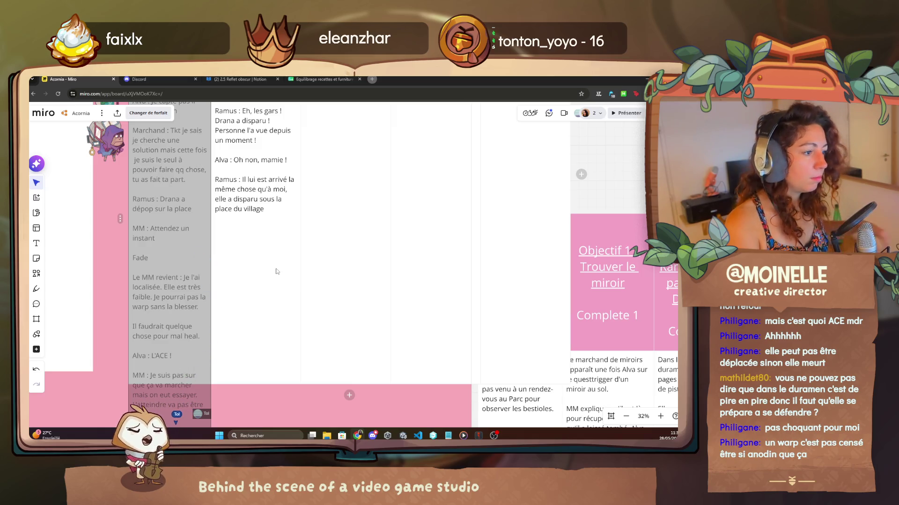
Step: Append 'Il faut s'attendre au pire... prépare la gatling gun' to the Intro note
{"action": "scroll", "coordinate": [198, 284], "scroll_direction": "down", "scroll_amount": 2}
{"action": "scroll", "coordinate": [199, 284], "scroll_direction": "down", "scroll_amount": 1}
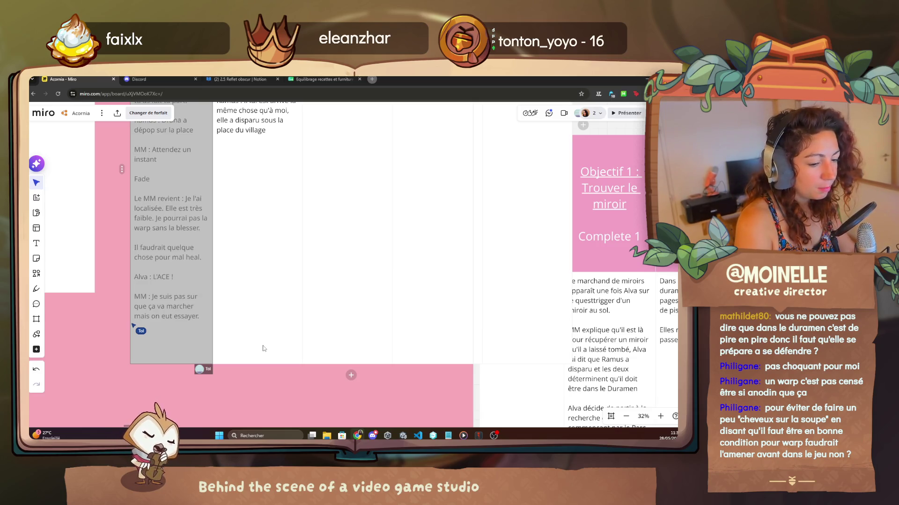
{"action": "type", "text": "Il faut s'att"}
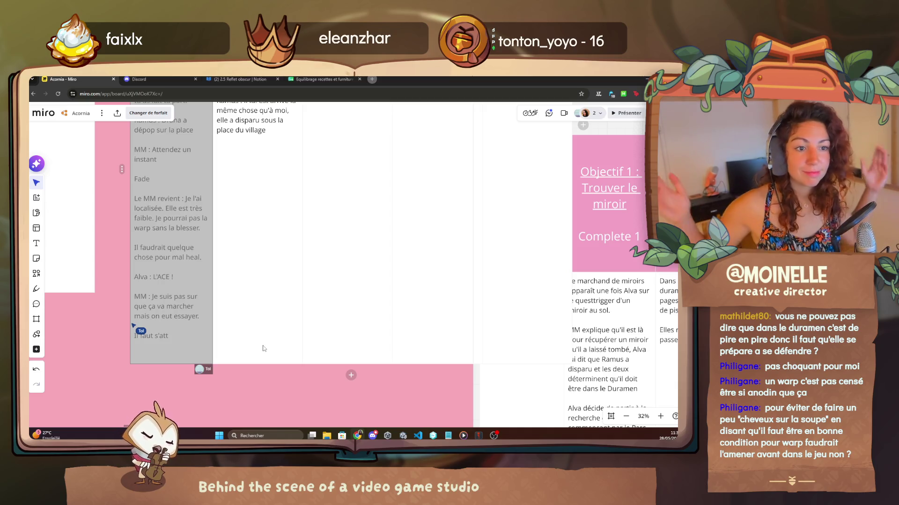
{"action": "type", "text": "endre au pire..."}
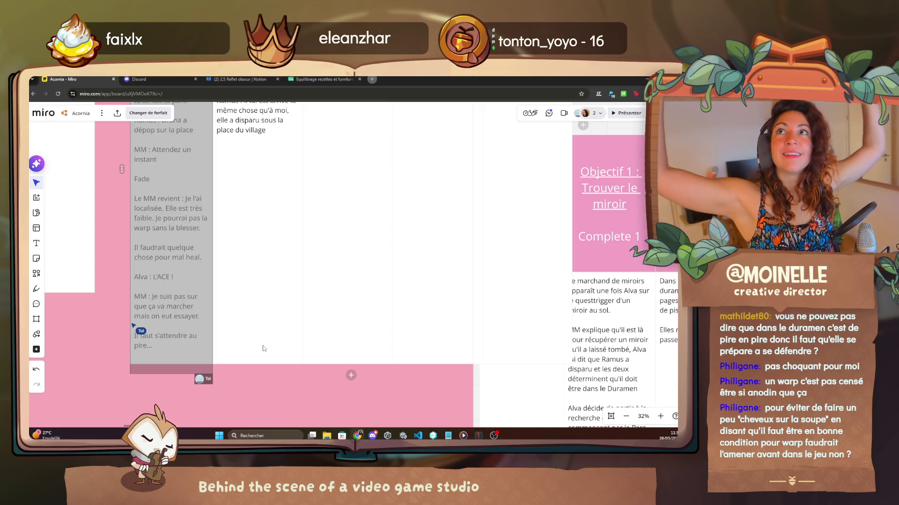
{"action": "type", "text": " prépare la gatling gun"}
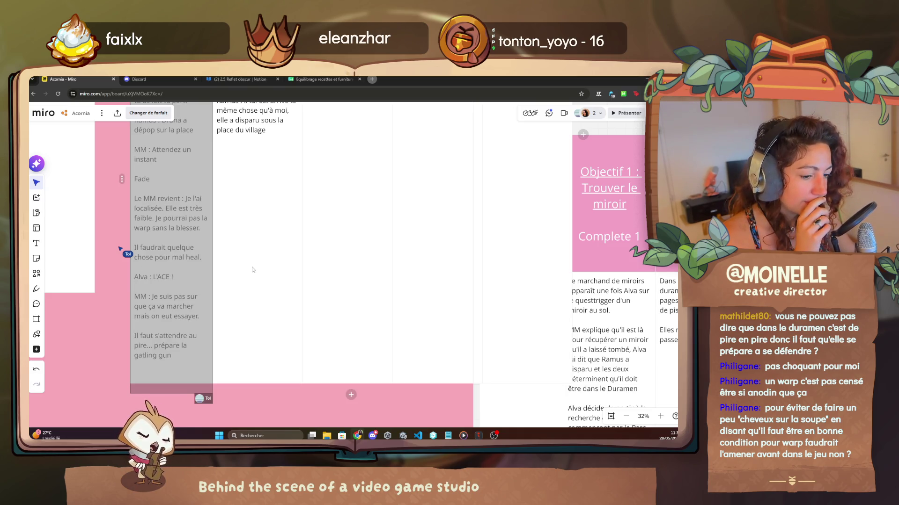
Step: Pan the board to bring the Objectif 1 dialogue column into view
{"action": "mouse_move", "coordinate": [252, 270]}
{"action": "left_mouse_down"}
{"action": "mouse_move", "coordinate": [340, 128]}
{"action": "mouse_move", "coordinate": [258, 333]}
{"action": "mouse_move", "coordinate": [199, 390]}
{"action": "mouse_move", "coordinate": [289, 294]}
{"action": "mouse_move", "coordinate": [297, 188]}
{"action": "left_mouse_up"}
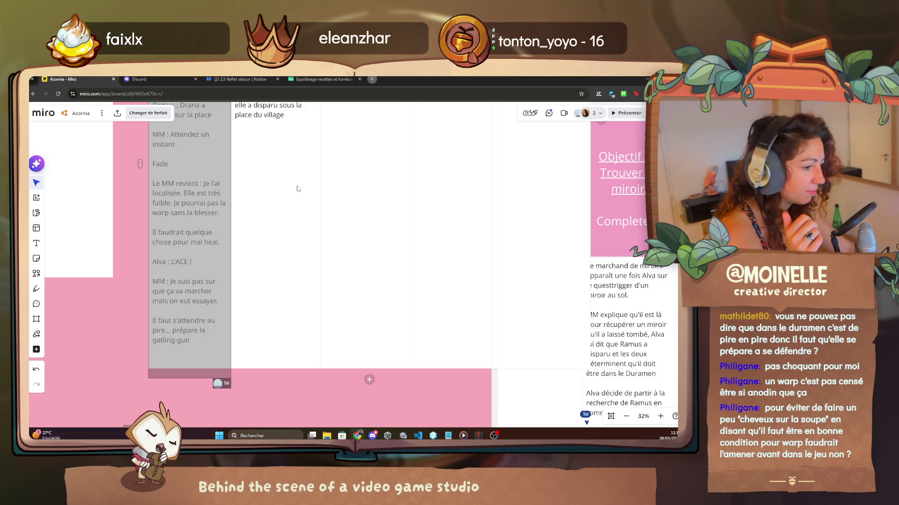
{"action": "mouse_move", "coordinate": [242, 136]}
{"action": "left_mouse_down"}
{"action": "mouse_move", "coordinate": [229, 243]}
{"action": "mouse_move", "coordinate": [191, 380]}
{"action": "left_mouse_up"}
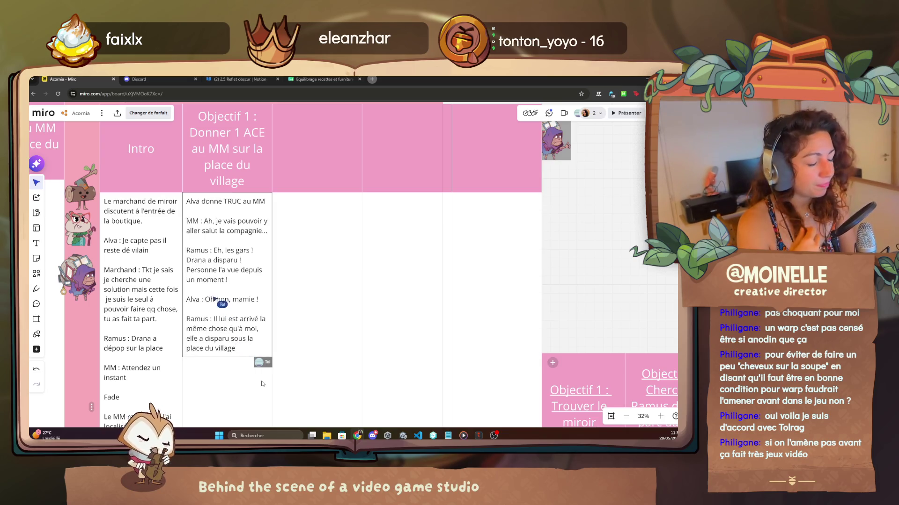
{"action": "scroll", "coordinate": [263, 384], "scroll_direction": "down", "scroll_amount": 5}
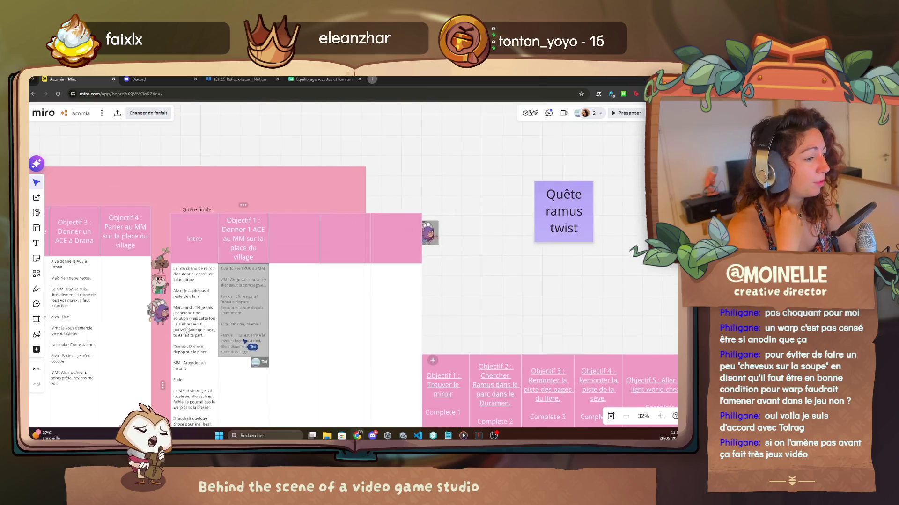
{"action": "scroll", "coordinate": [311, 245], "scroll_direction": "left", "scroll_amount": 3}
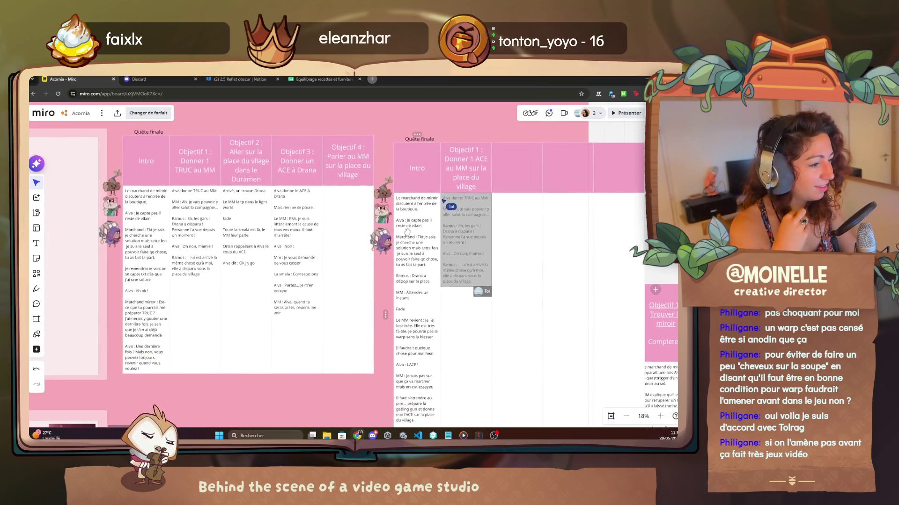
{"action": "scroll", "coordinate": [299, 315], "scroll_direction": "up", "scroll_amount": 5}
{"action": "type", "text": "Oups ça a pas marché"}
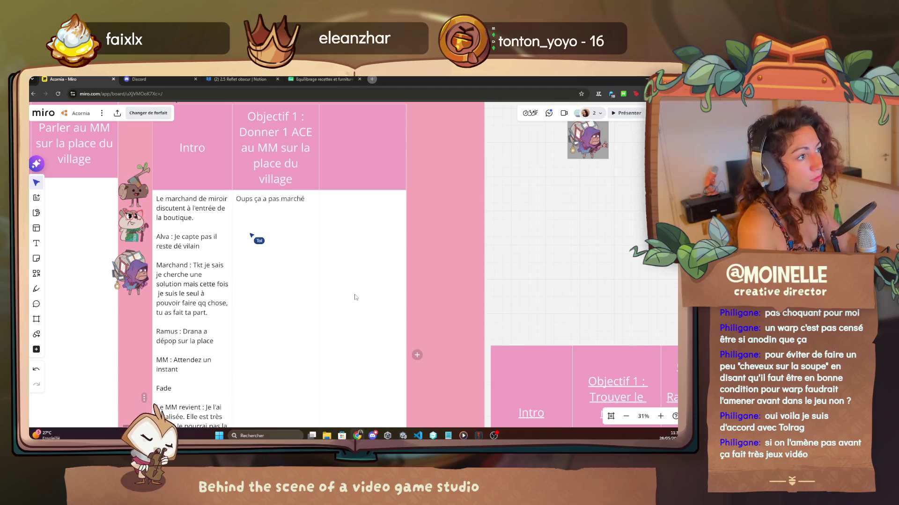
Step: Load twitch.tv in a new tab and look over the followed and recommended live channels
{"action": "left_click", "coordinate": [372, 79]}
{"action": "type", "text": "twitch.tv"}
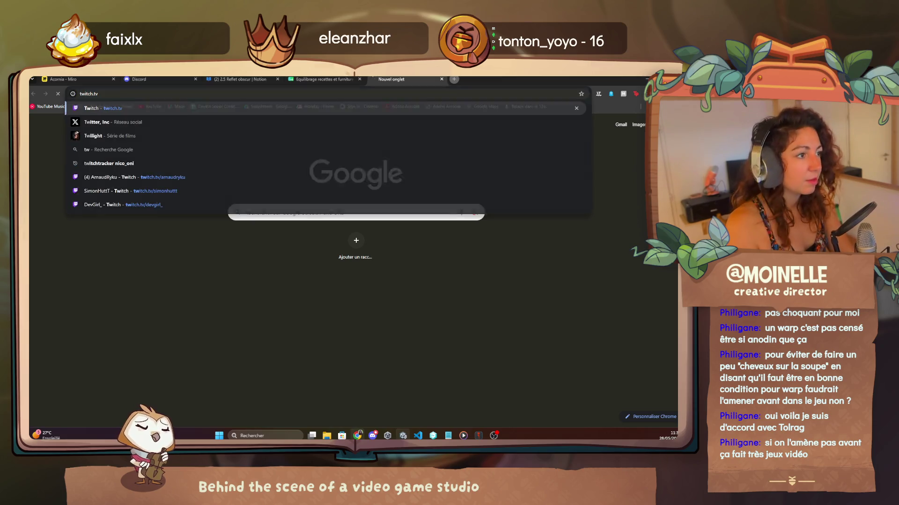
{"action": "key", "text": "Return"}
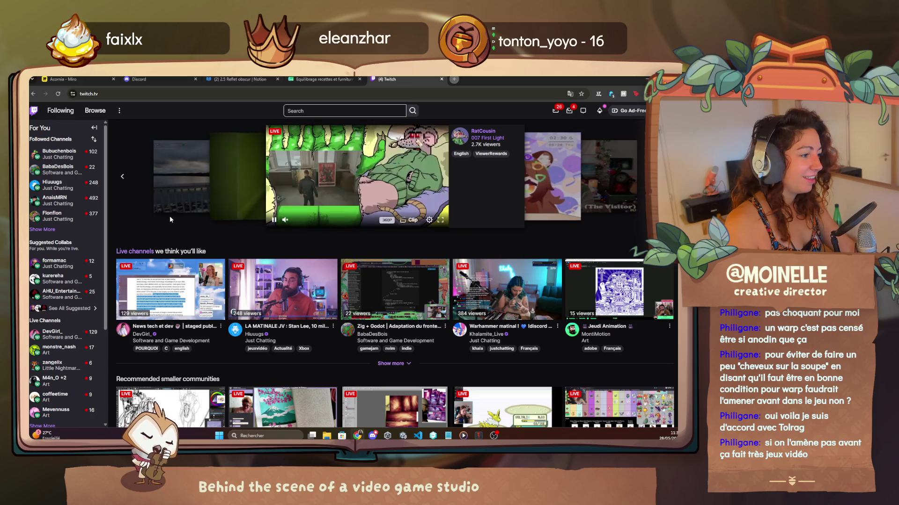
{"action": "mouse_move", "coordinate": [96, 190]}
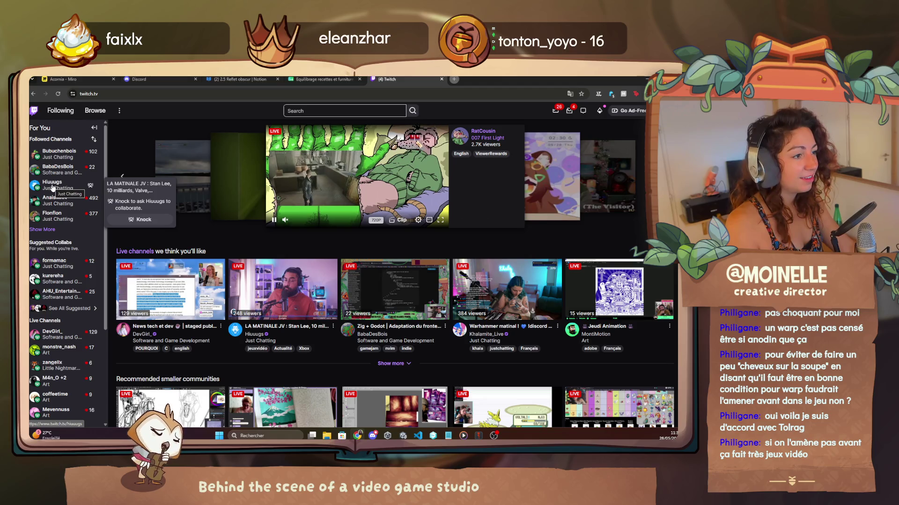
{"action": "mouse_move", "coordinate": [65, 179]}
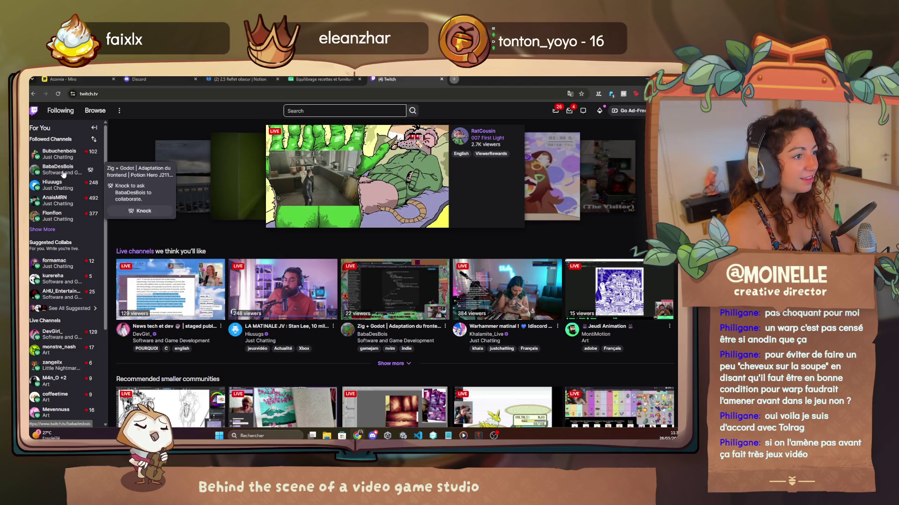
{"action": "mouse_move", "coordinate": [49, 203]}
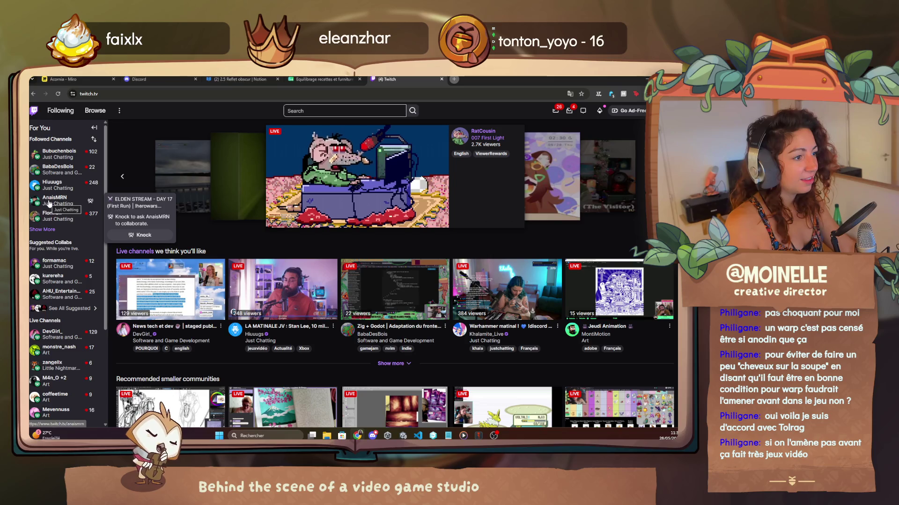
{"action": "mouse_move", "coordinate": [49, 222]}
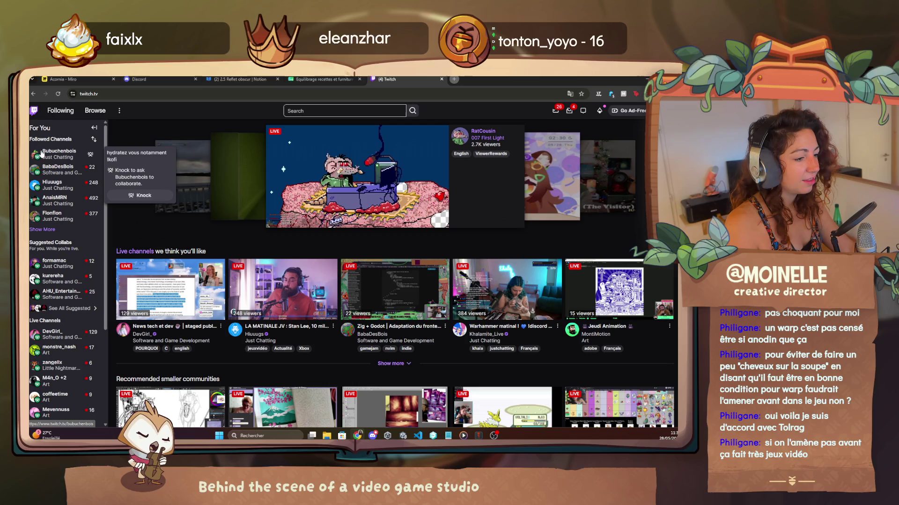
{"action": "mouse_move", "coordinate": [61, 333]}
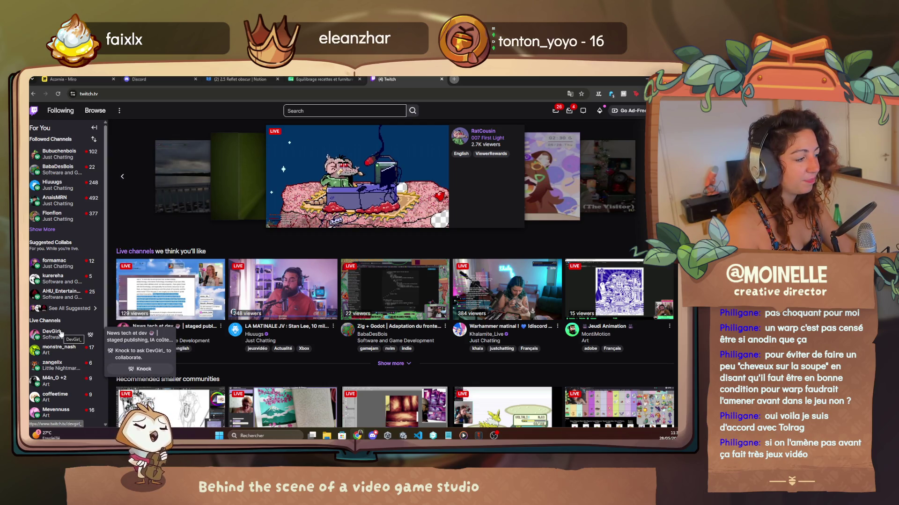
{"action": "scroll", "coordinate": [298, 313], "scroll_direction": "down", "scroll_amount": 3}
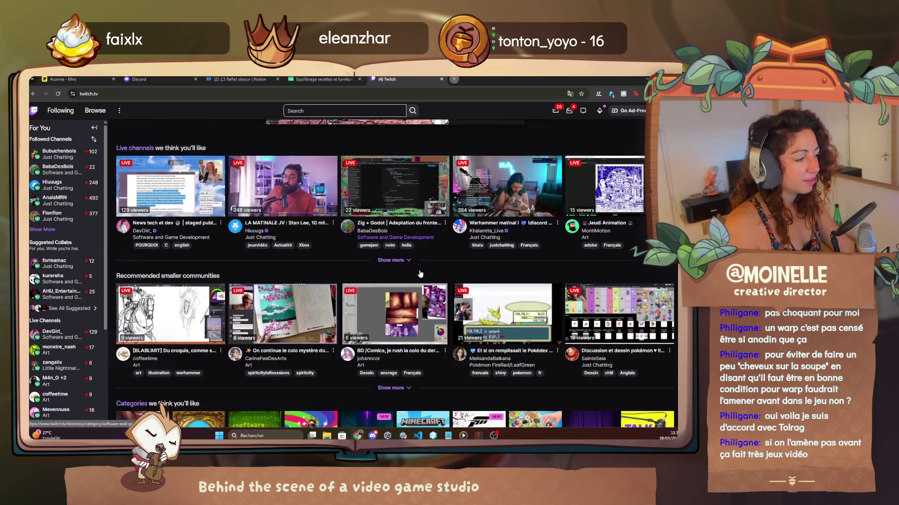
{"action": "scroll", "coordinate": [297, 312], "scroll_direction": "up", "scroll_amount": 3}
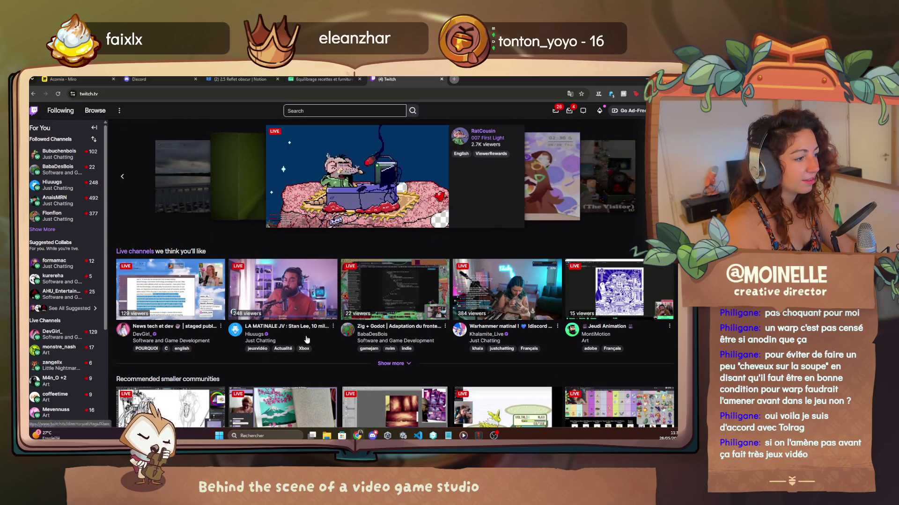